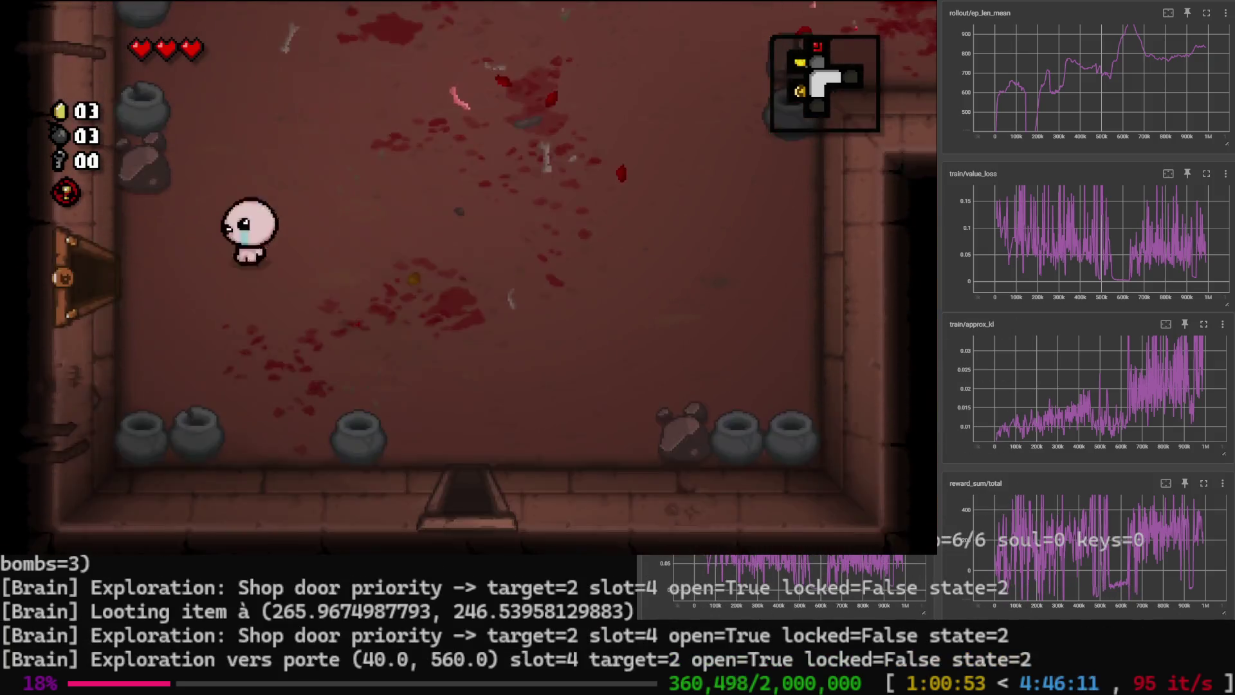
Pause the run and halt training at 18% with the checkpoint saved.
{"action": "key", "text": "Escape"}
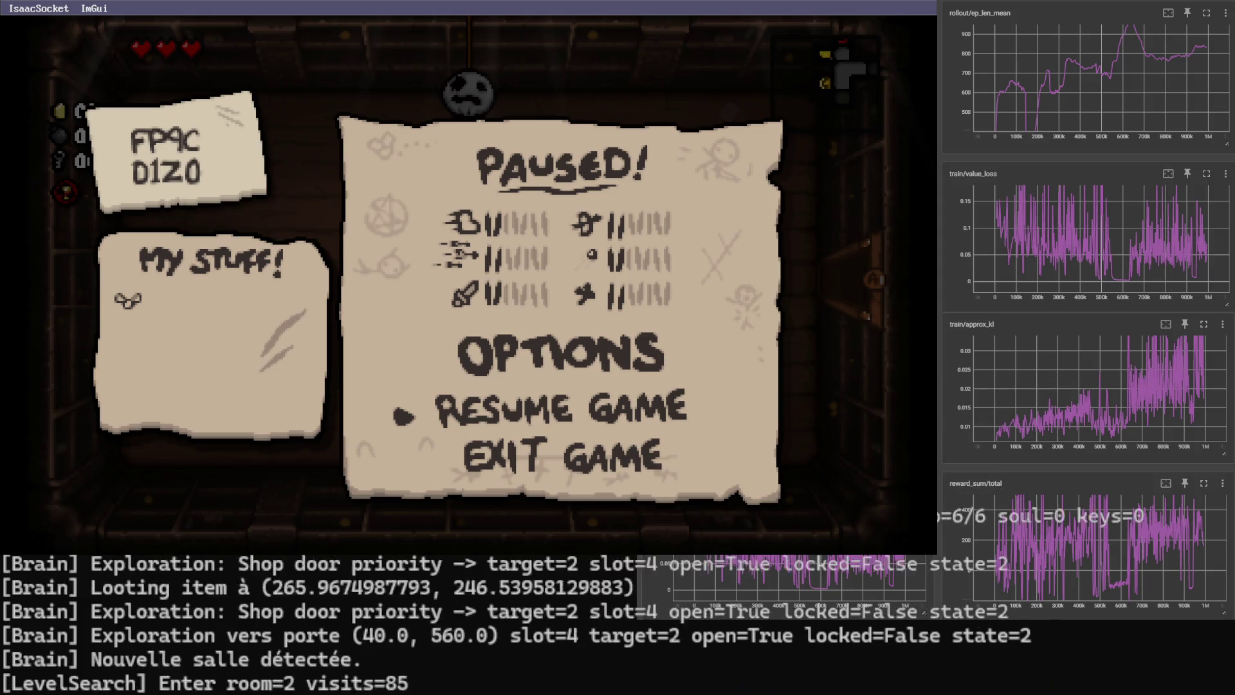
{"action": "key", "text": "ctrl+c"}
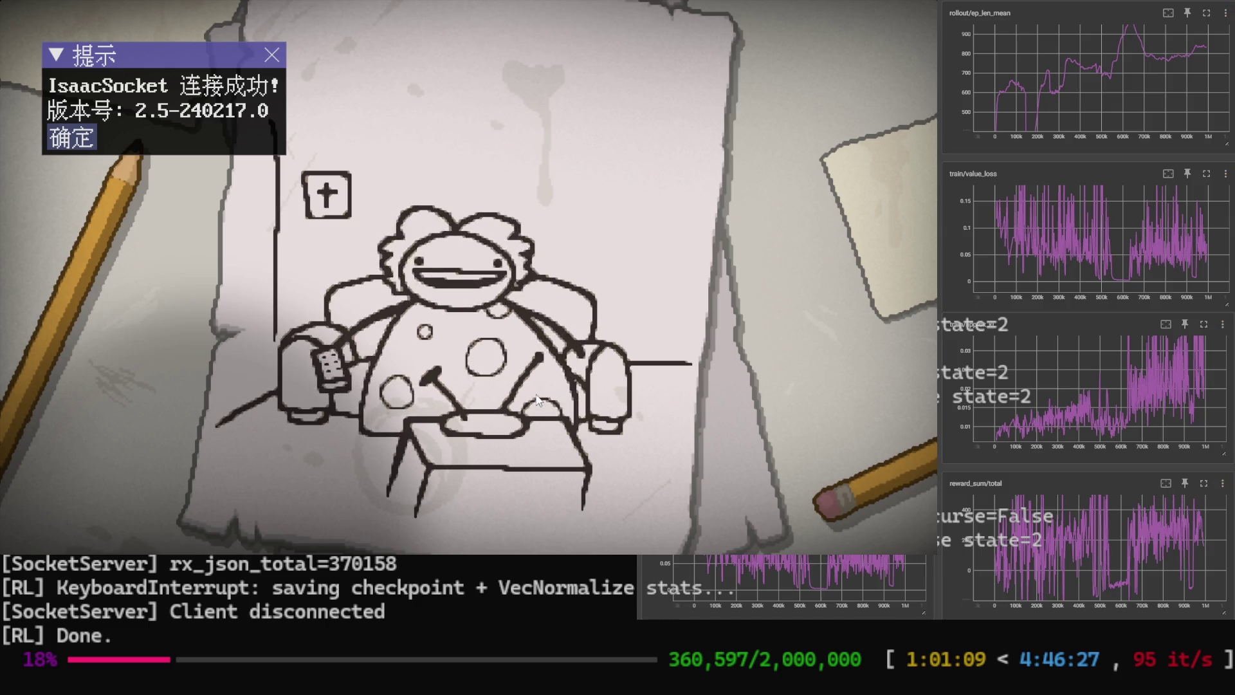
Skip the intro, continue the File 2 Basement I run into the shop room, then pause it.
{"action": "key", "text": "space"}
{"action": "key", "text": "space"}
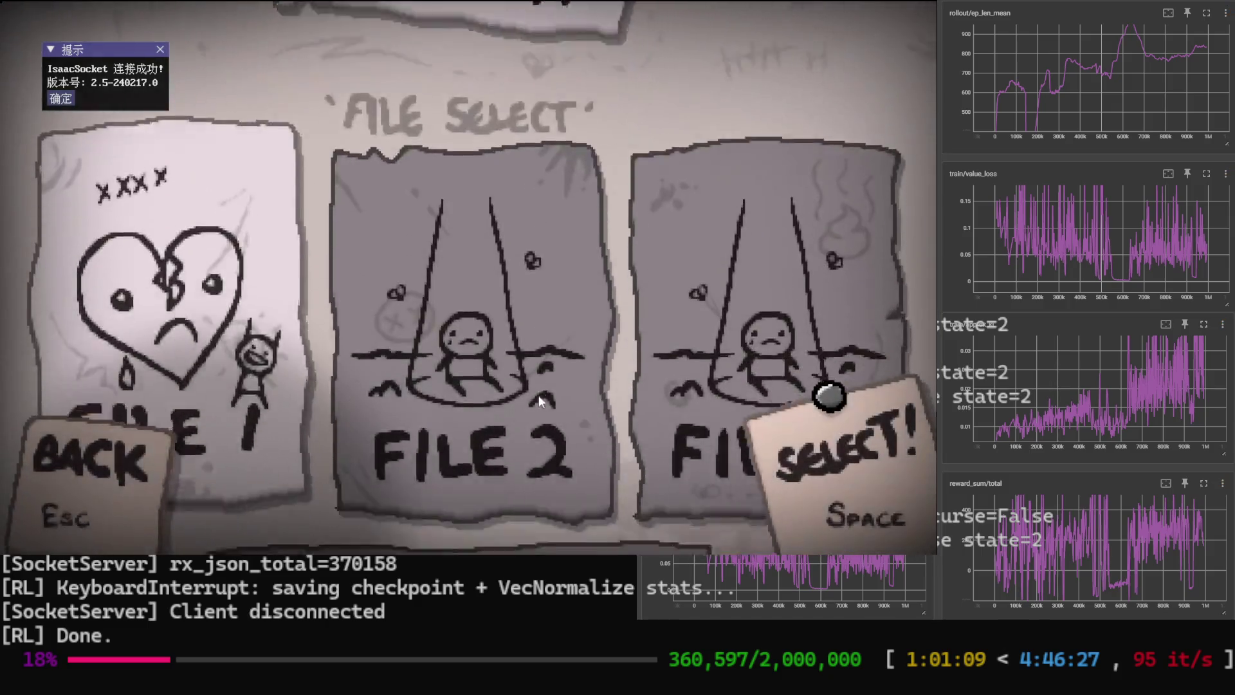
{"action": "key", "text": "space"}
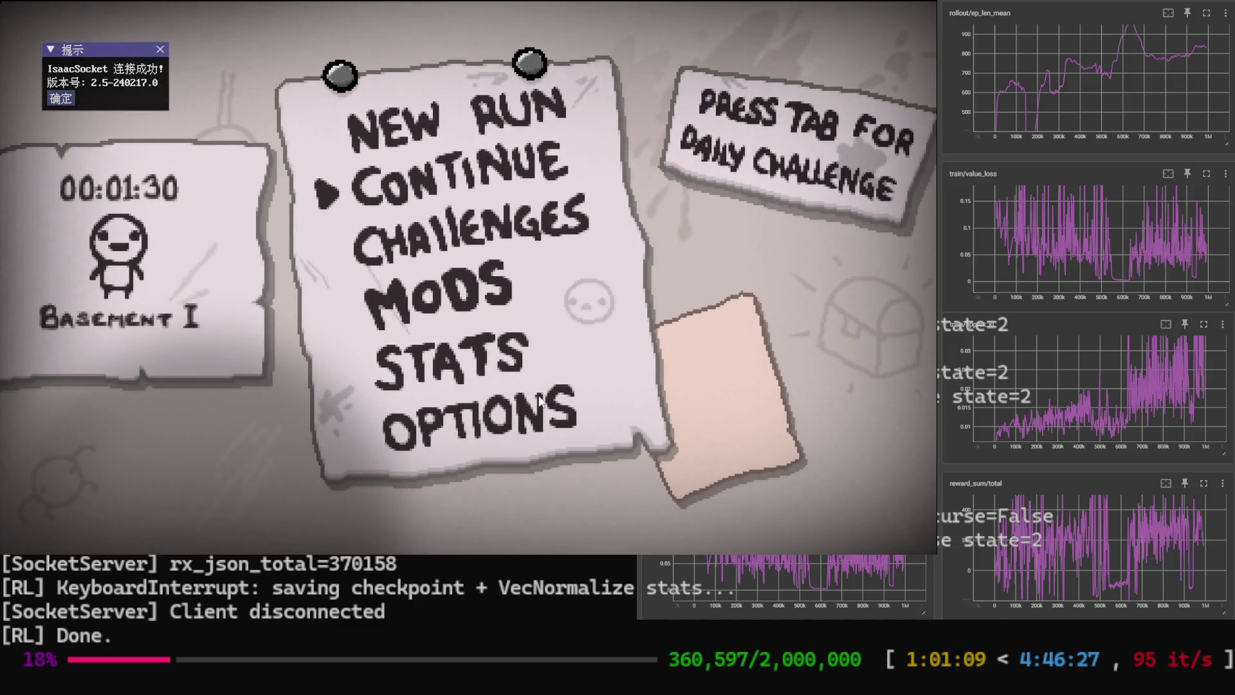
{"action": "key", "text": "space"}
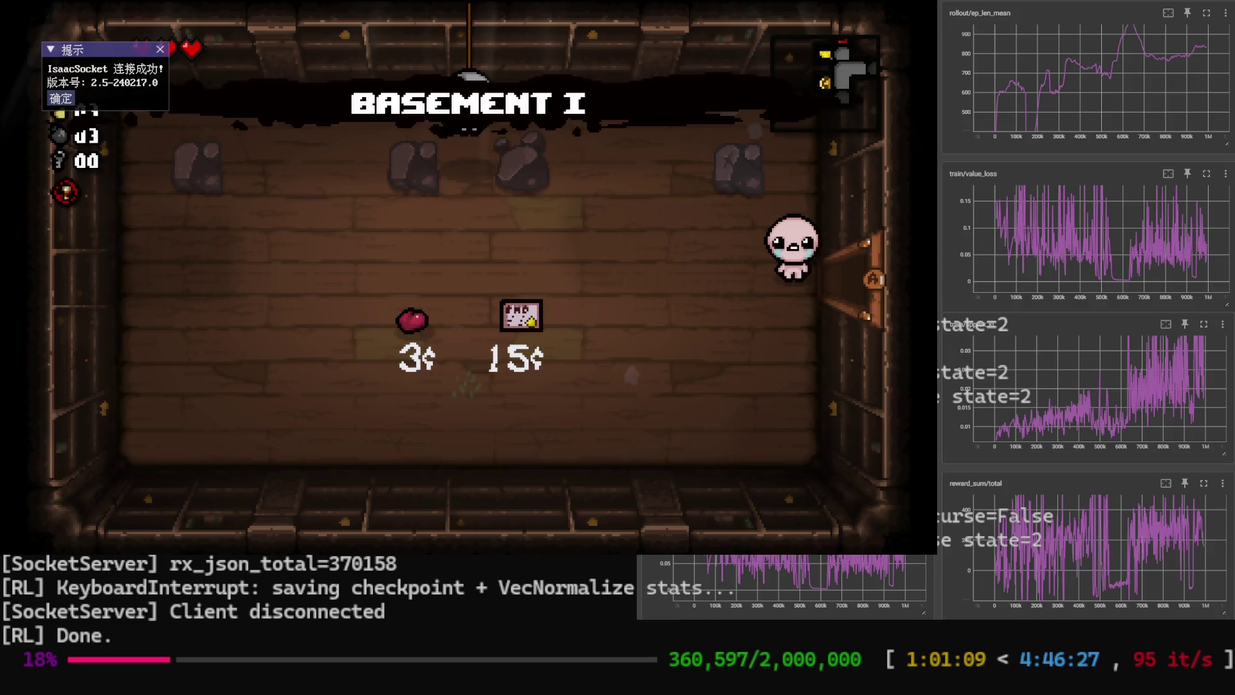
{"action": "key", "text": "Escape"}
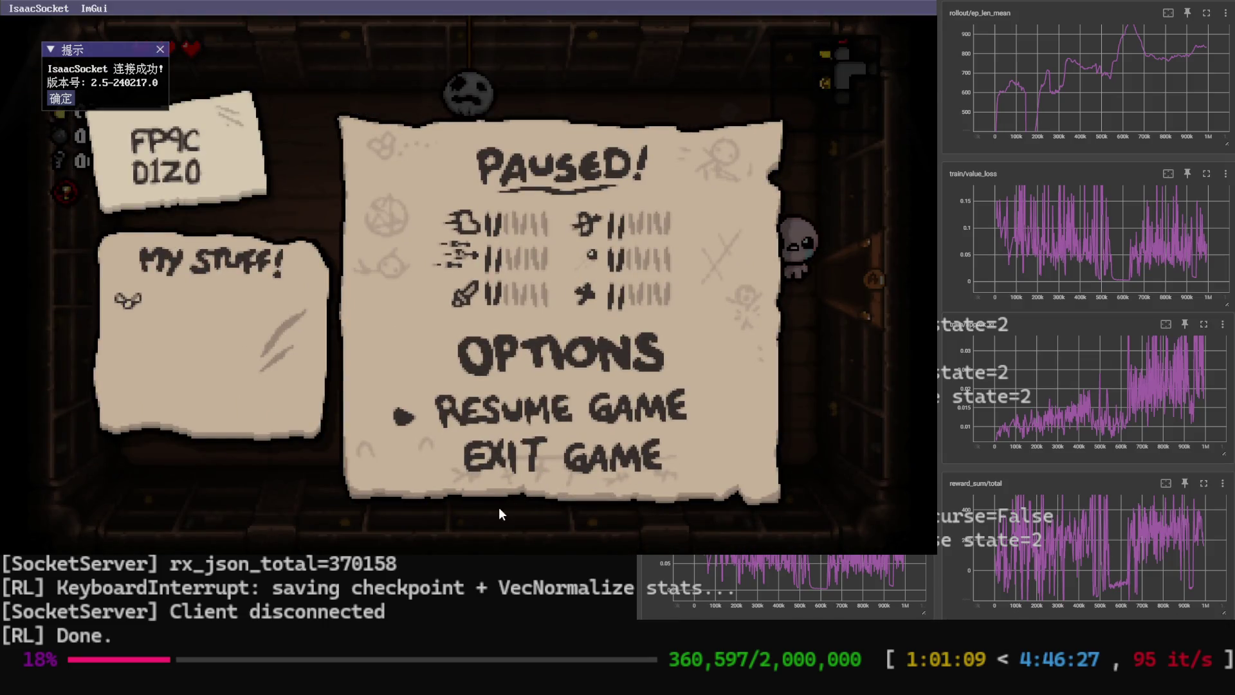
Visit the pause-menu Options, then rerun train_ppo --load-latest in PowerShell to resume training.
{"action": "key", "text": "Up"}
{"action": "key", "text": "Return"}
{"action": "key", "text": "Return"}
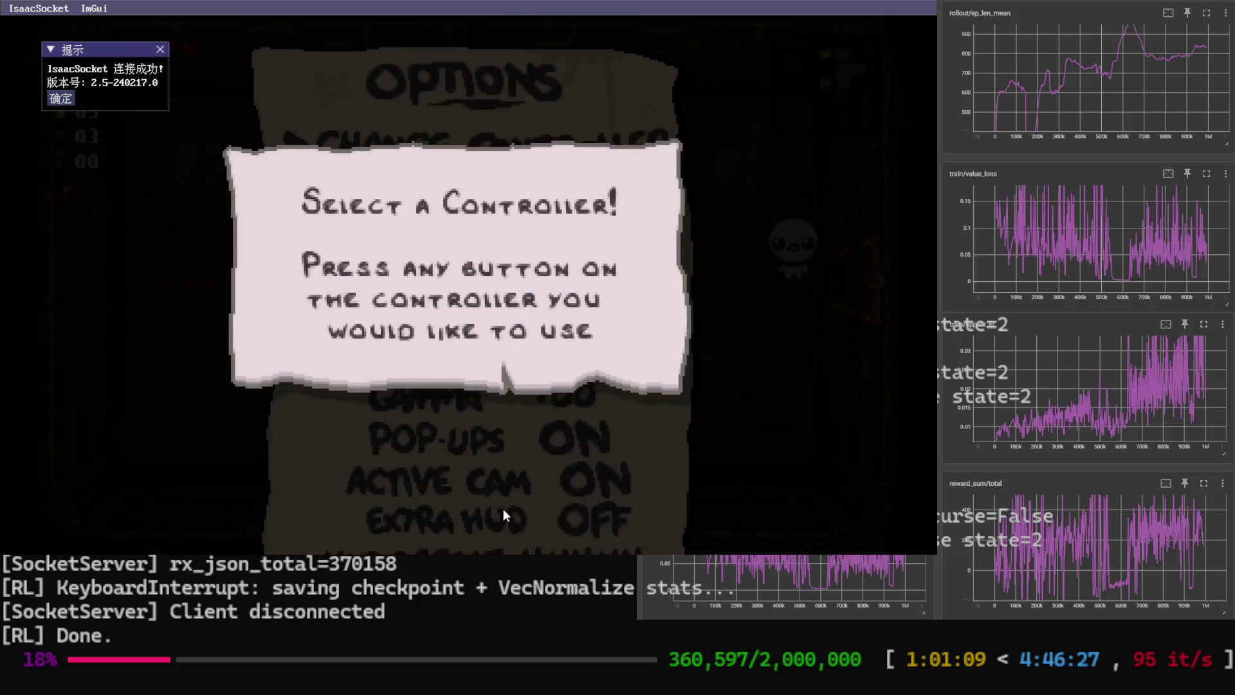
{"action": "key", "text": "Up"}
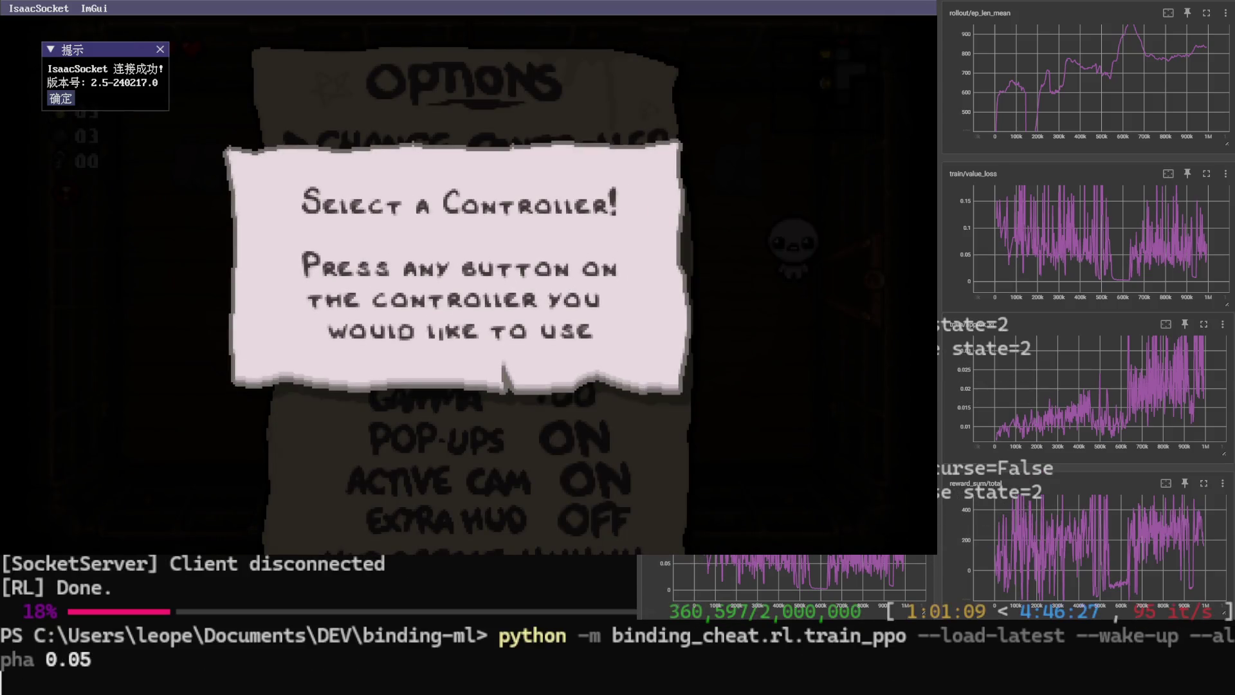
{"action": "key", "text": "Return"}
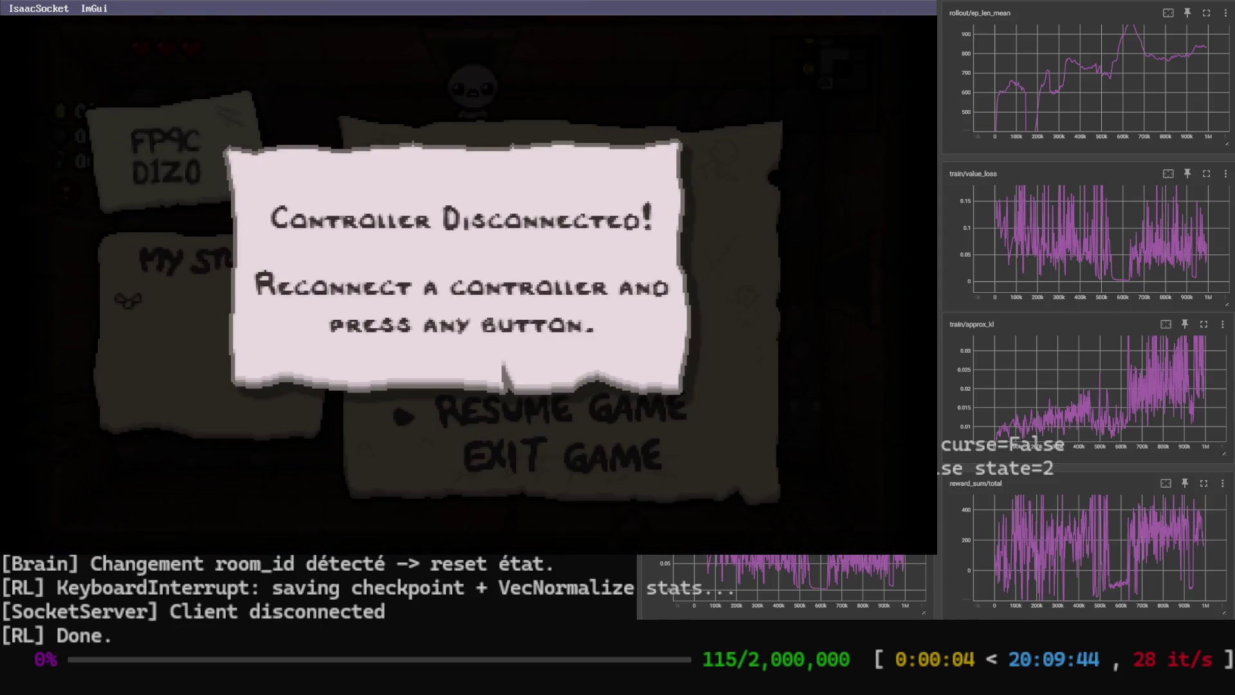
Rerun train_ppo --load-latest, let the agent fight the pot-lined room, then stop and save at about 3%.
{"action": "key", "text": "Up"}
{"action": "key", "text": "Return"}
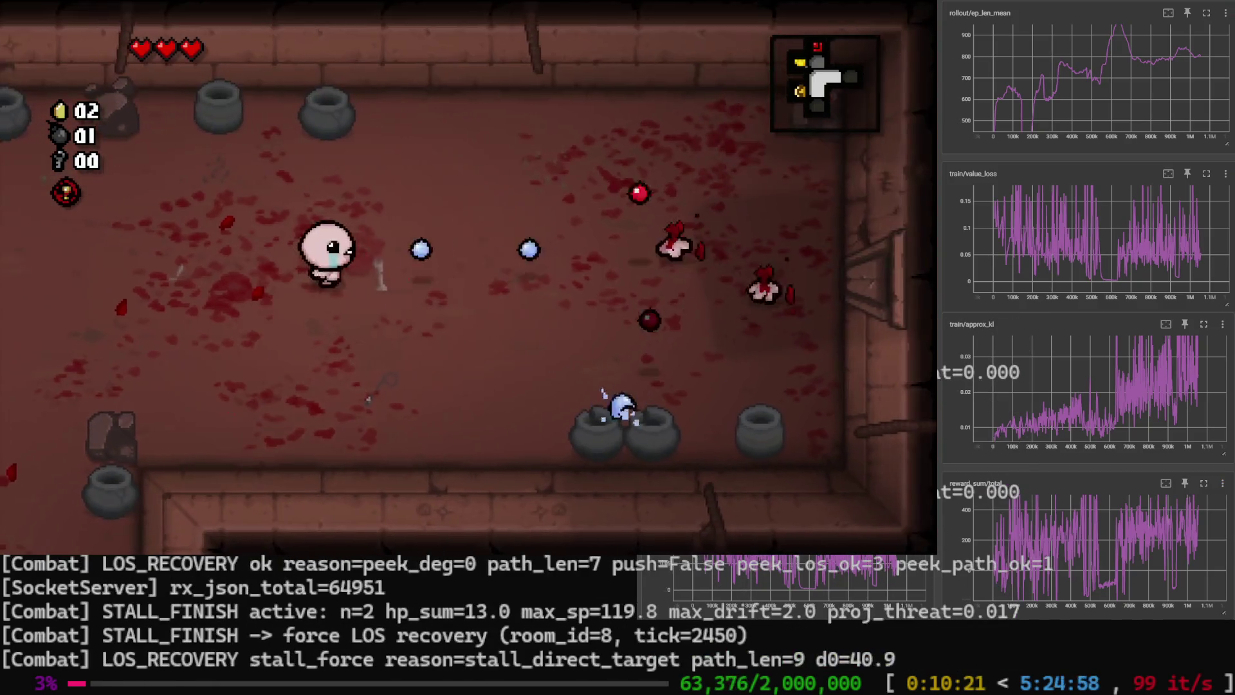
{"action": "key", "text": "ctrl+c"}
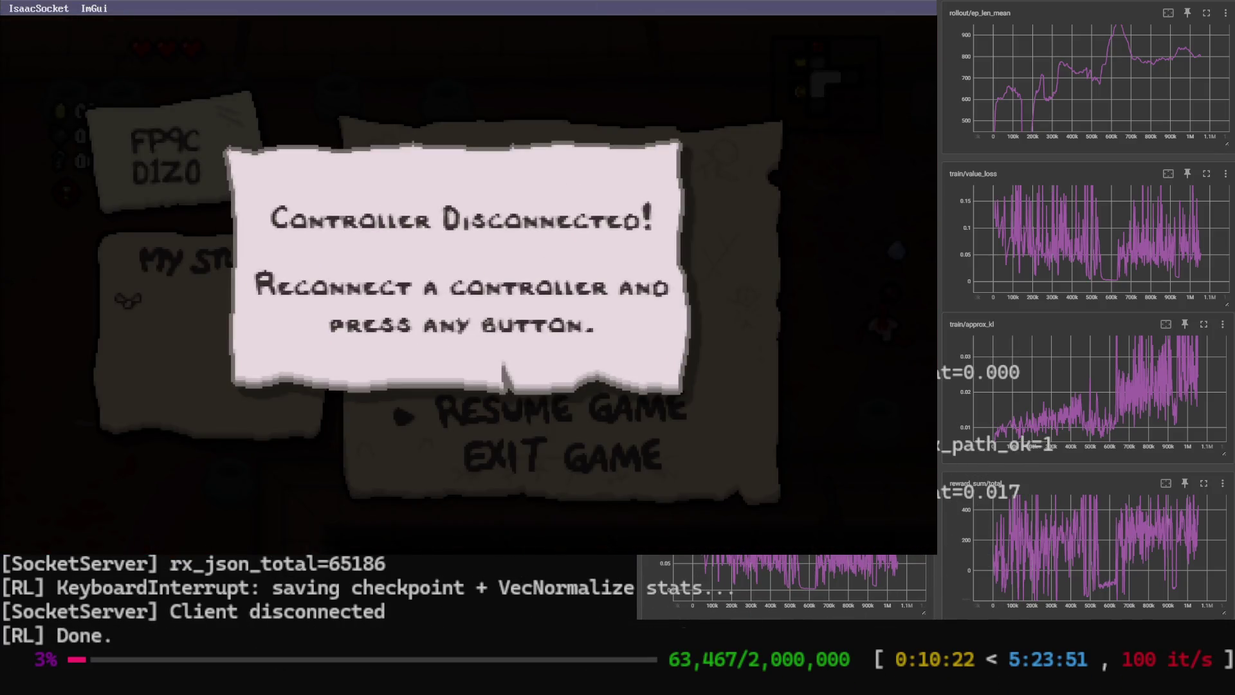
Relaunch training from the latest checkpoint briefly, stop it, dismiss the controller notice and resume play.
{"action": "key", "text": "Up"}
{"action": "key", "text": "Return"}
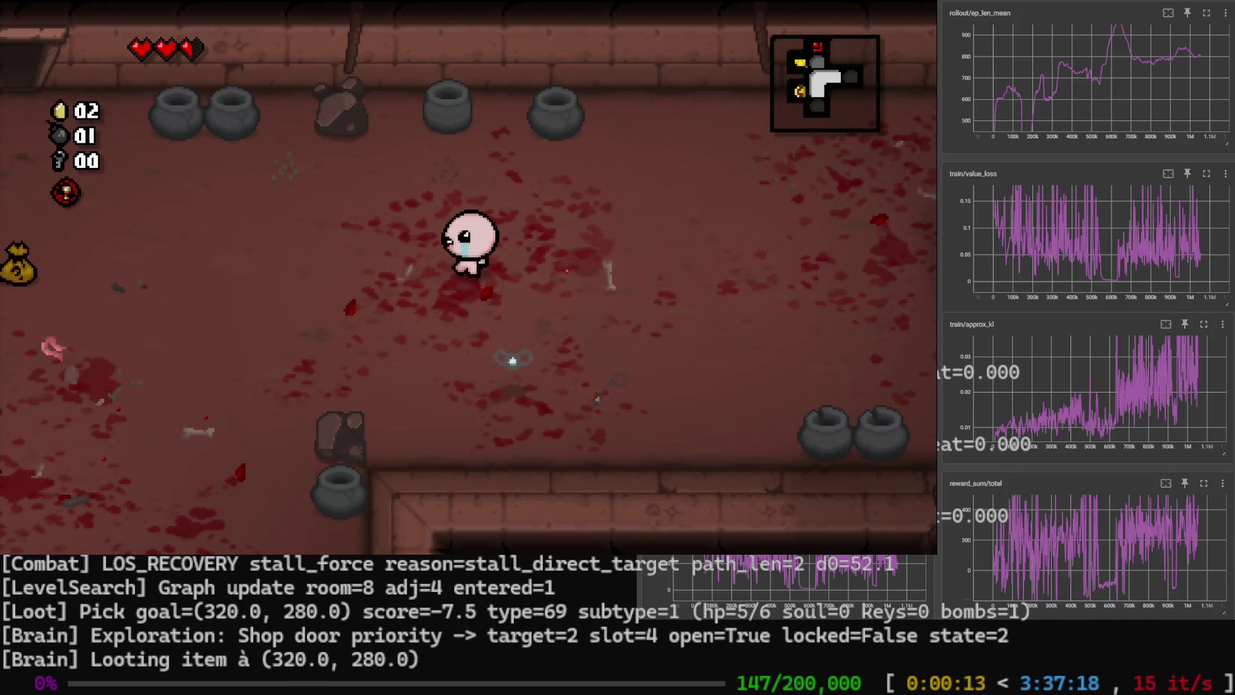
{"action": "key", "text": "ctrl+c"}
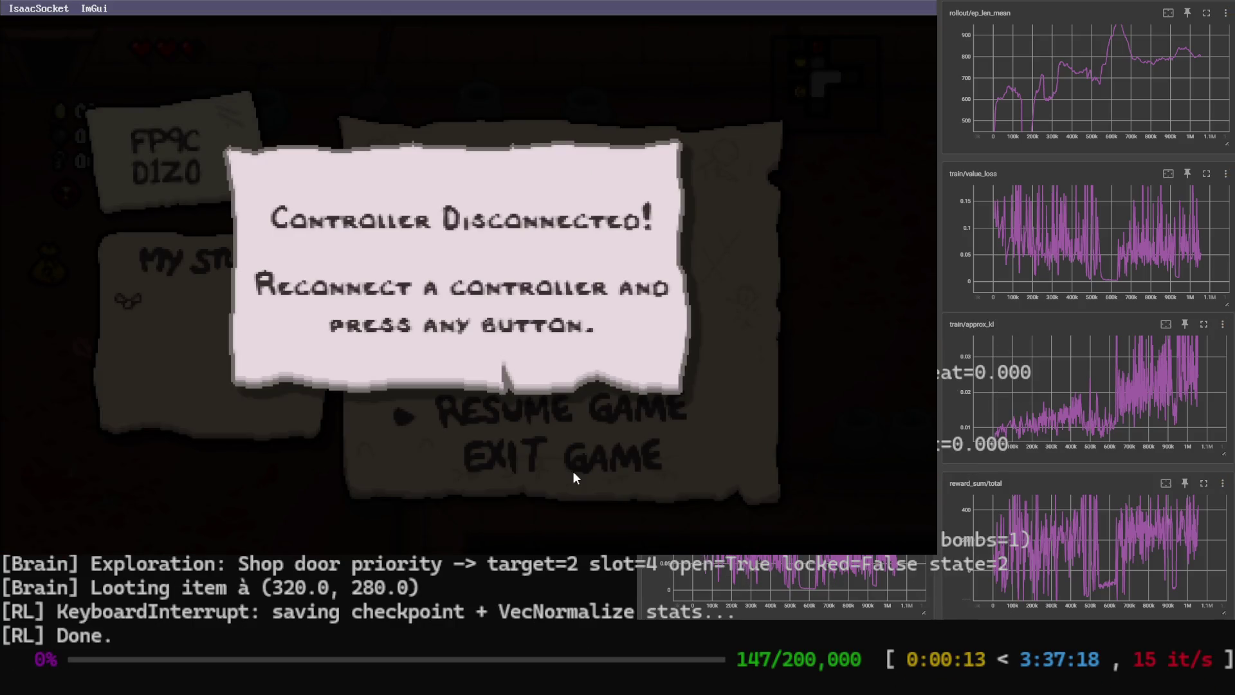
{"action": "key", "text": "Return"}
{"action": "key", "text": "Escape"}
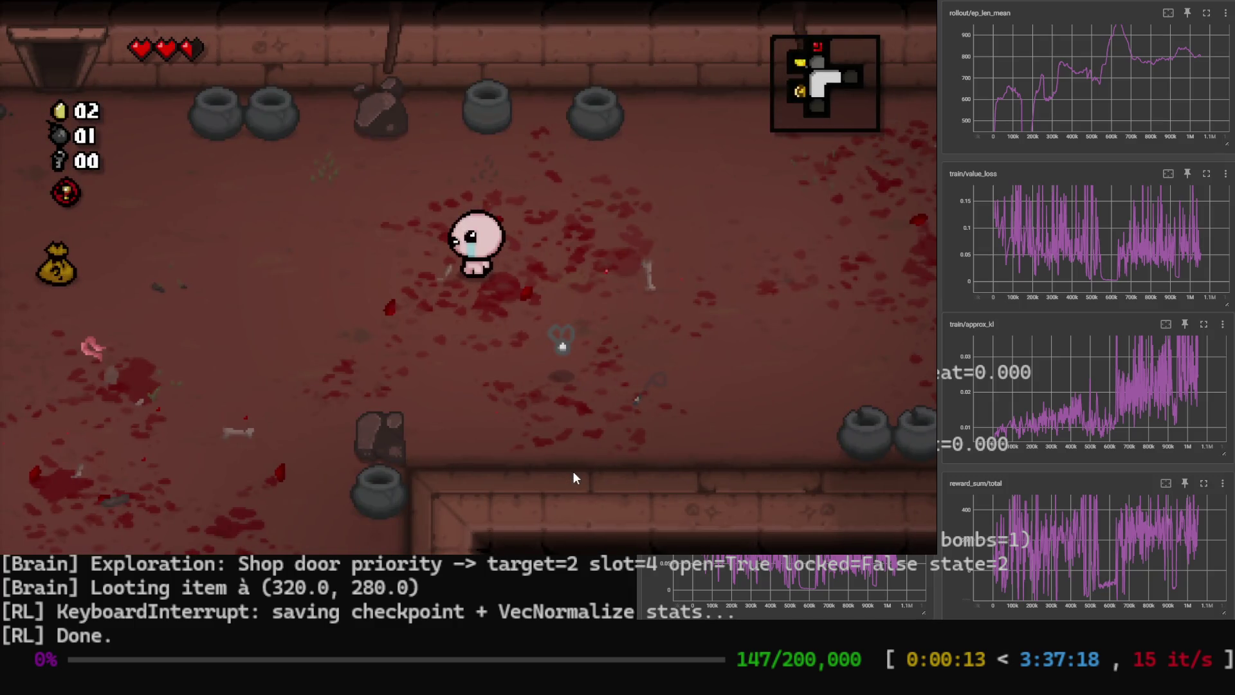
{"action": "key", "text": "a"}
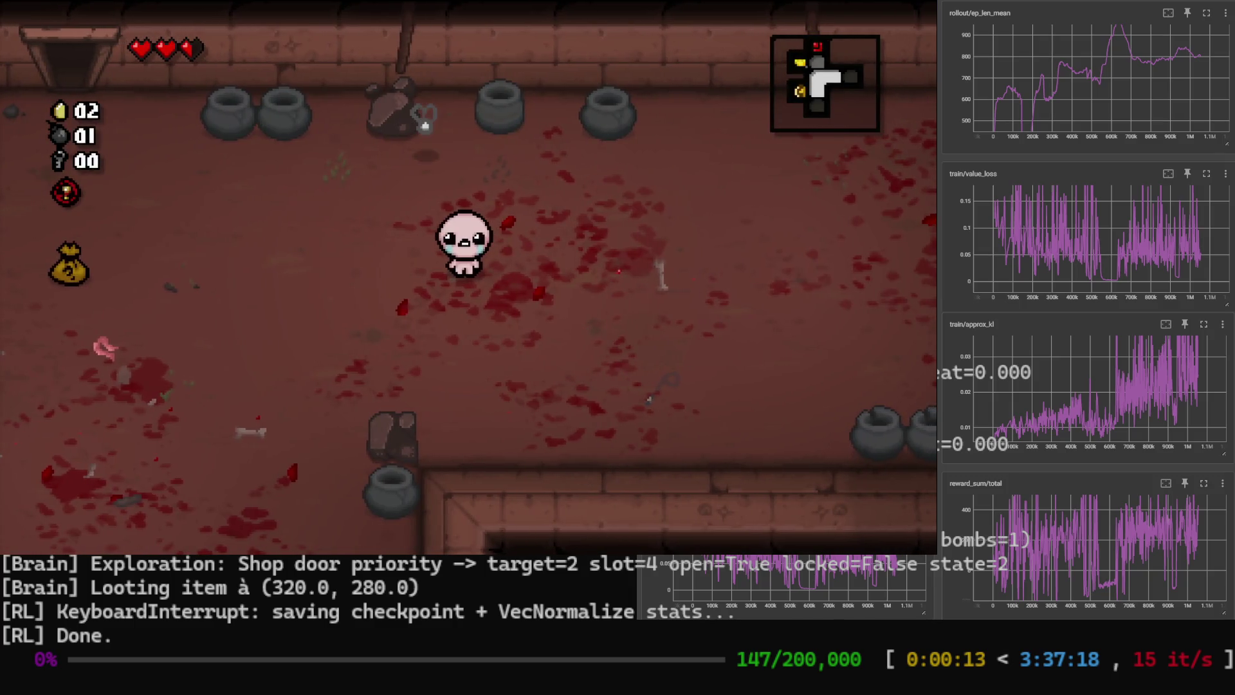
{"action": "key", "text": "Escape"}
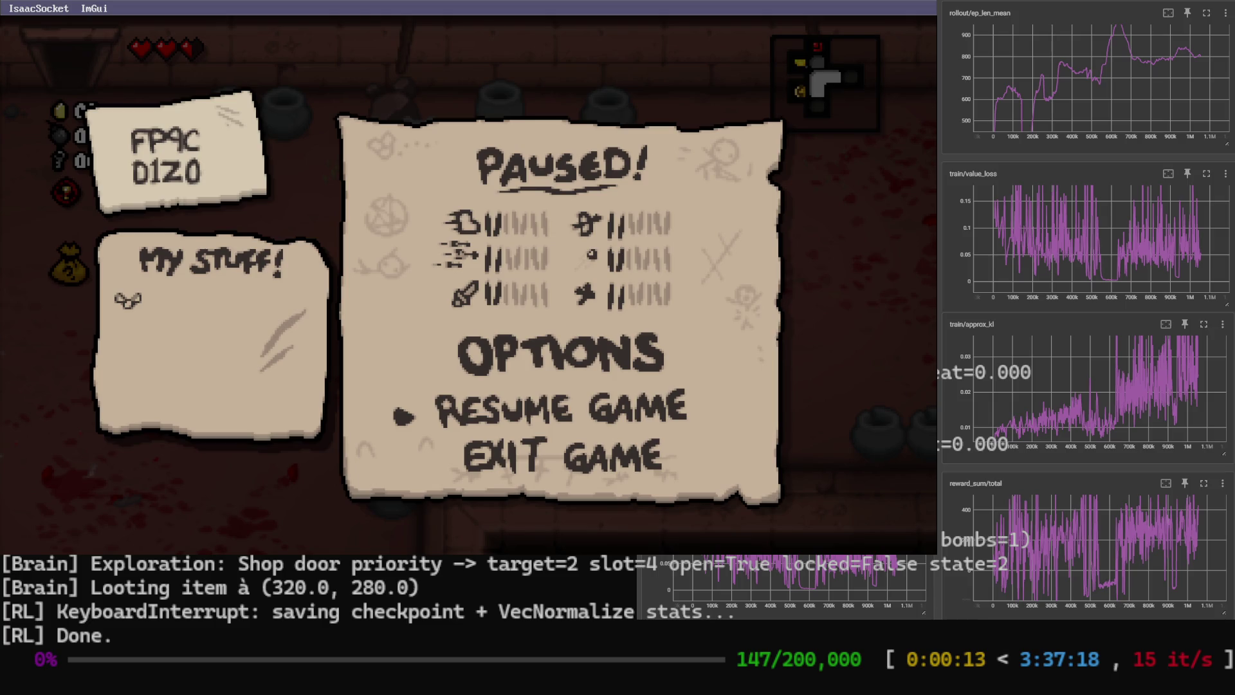
{"action": "key", "text": "Up"}
{"action": "key", "text": "Return"}
{"action": "key", "text": "Escape"}
{"action": "key", "text": "Escape"}
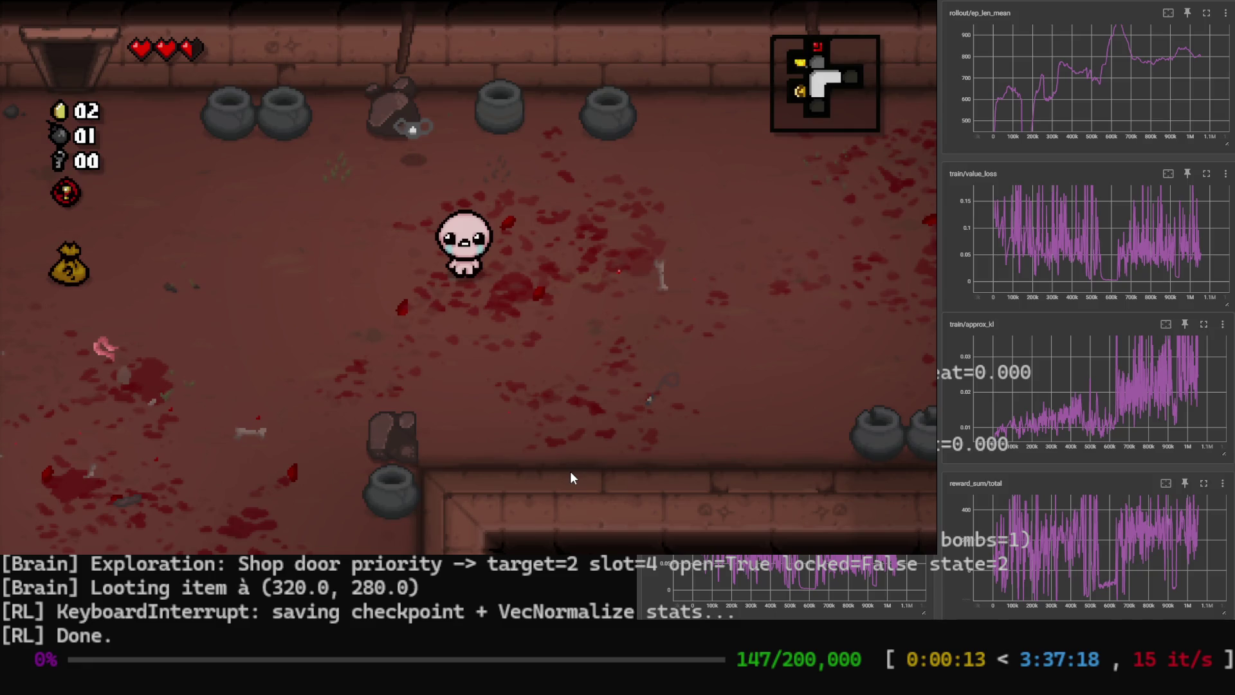
{"action": "key", "text": "d"}
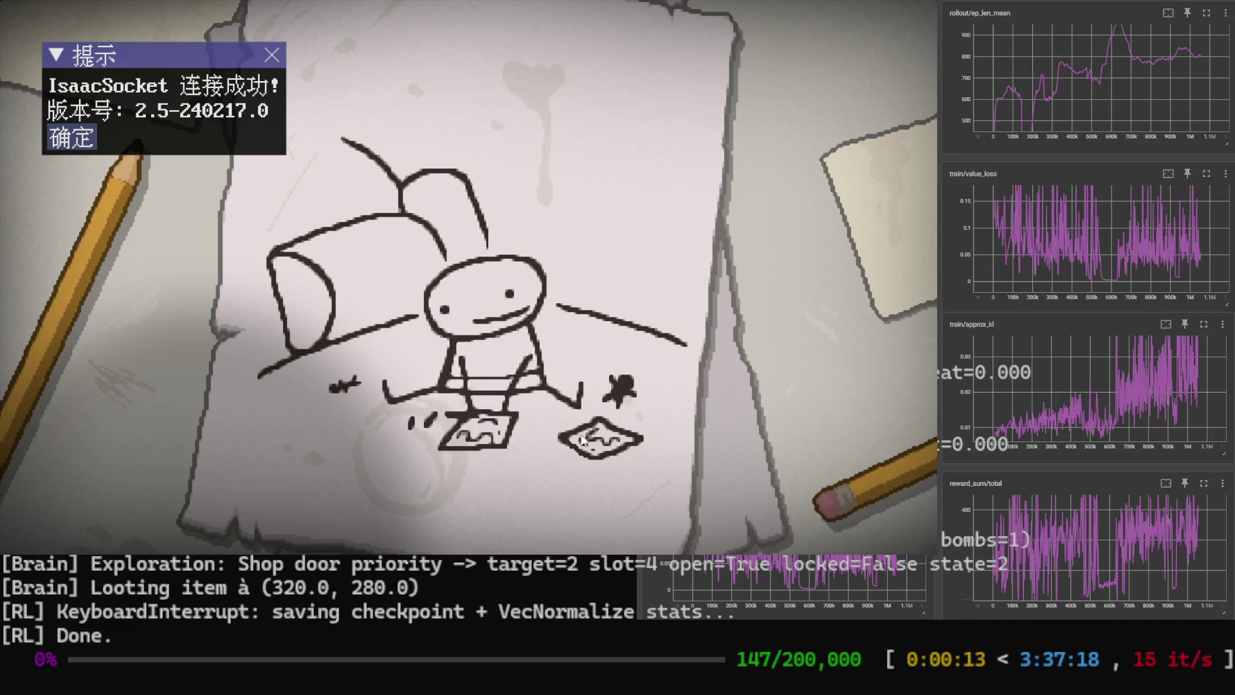
Skip the intro, select File 2 and continue the saved run back into Basement I.
{"action": "key", "text": "space"}
{"action": "key", "text": "space"}
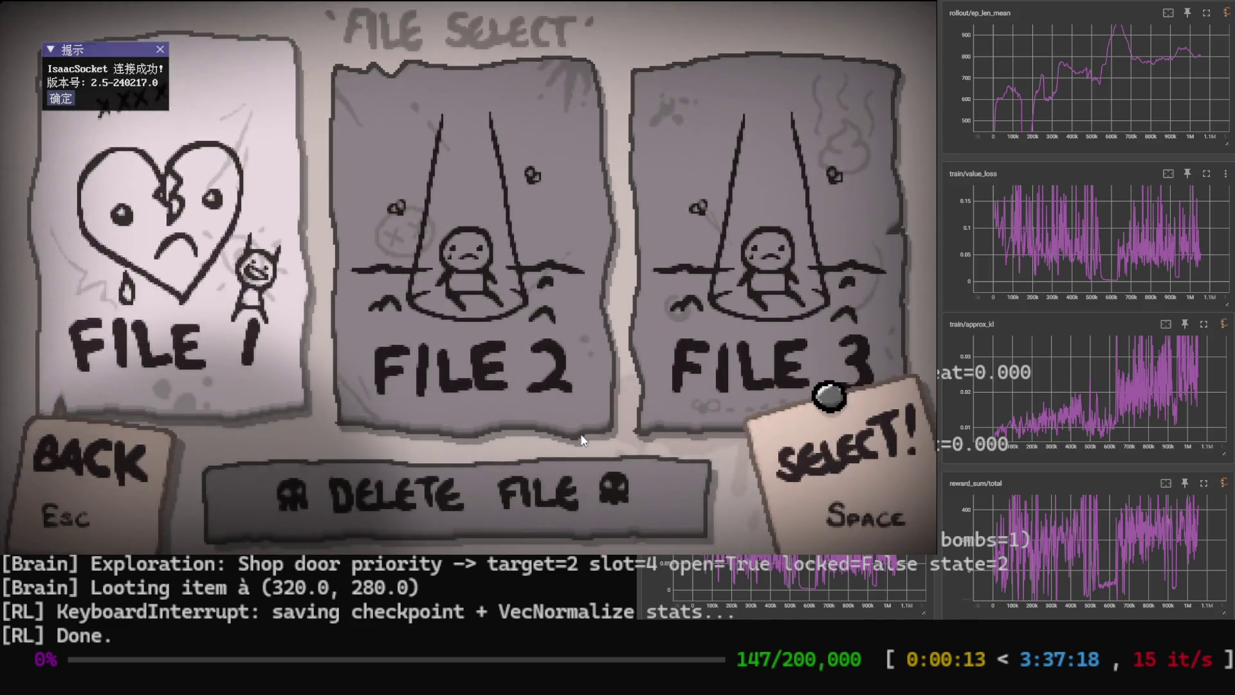
{"action": "key", "text": "Left"}
{"action": "key", "text": "Left"}
{"action": "key", "text": "space"}
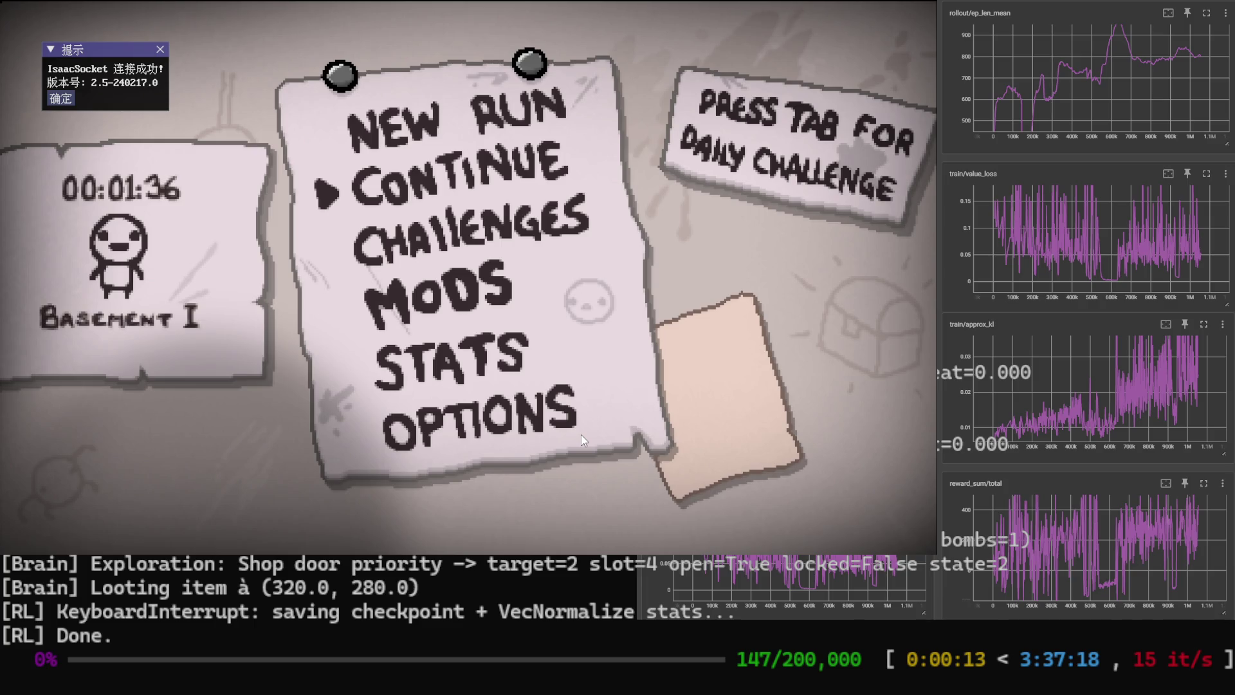
{"action": "key", "text": "space"}
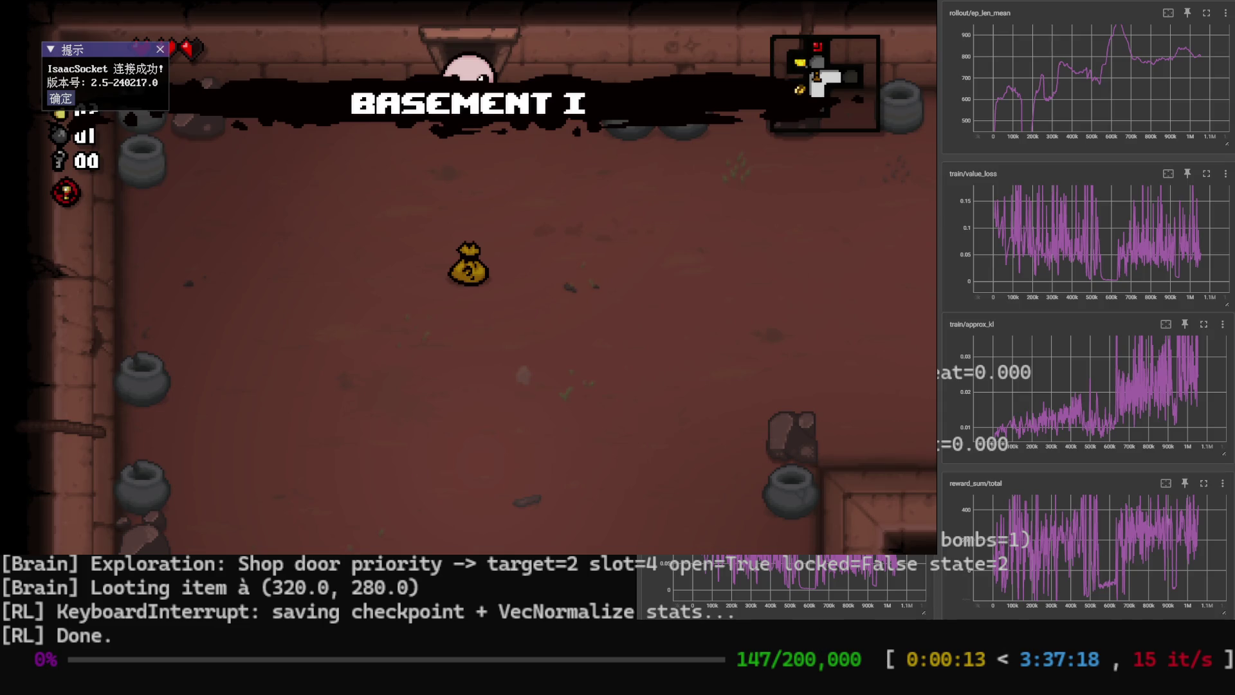
Pause the game and browse into Options and back out.
{"action": "key", "text": "Escape"}
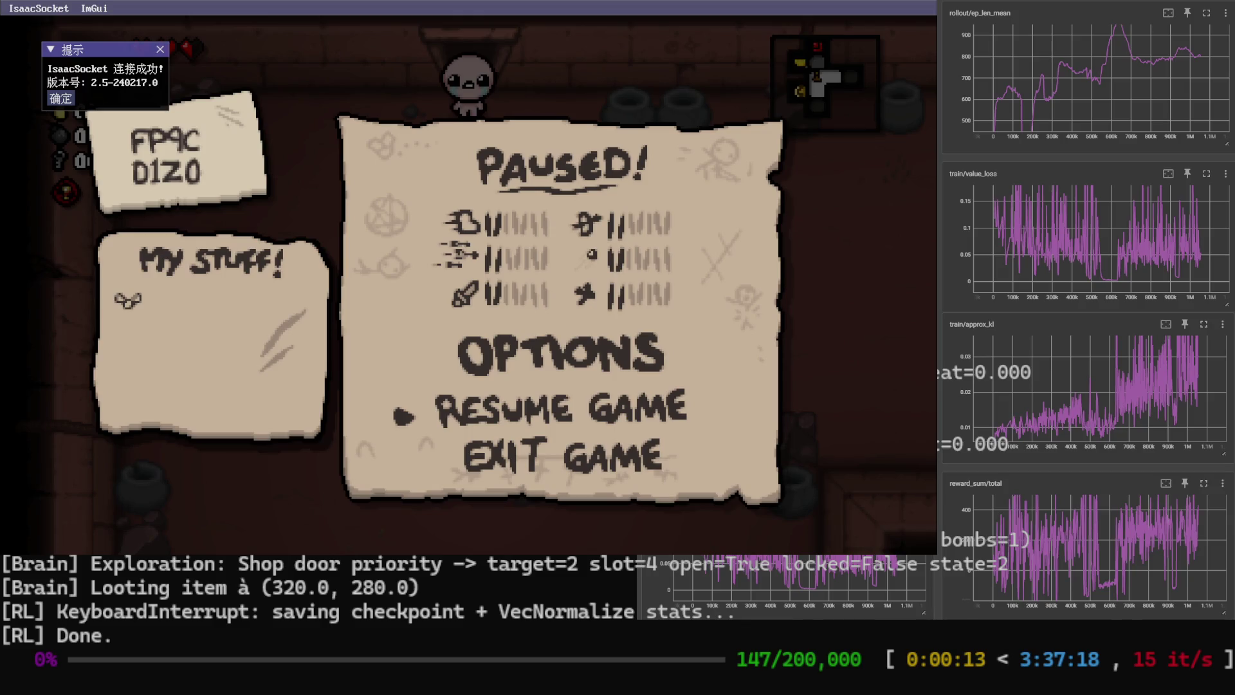
{"action": "key", "text": "Up"}
{"action": "key", "text": "Return"}
{"action": "key", "text": "Escape"}
{"action": "key", "text": "Escape"}
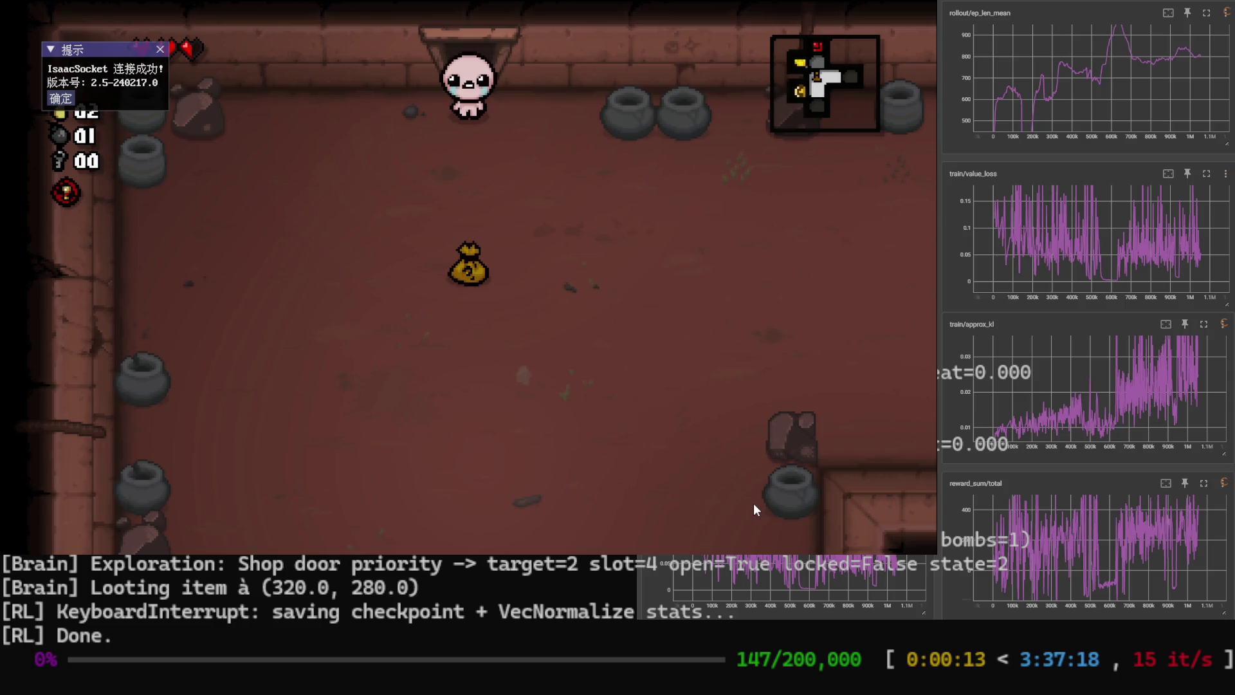
Resume the run and fire tears downward past the coin sack.
{"action": "key", "text": "Escape"}
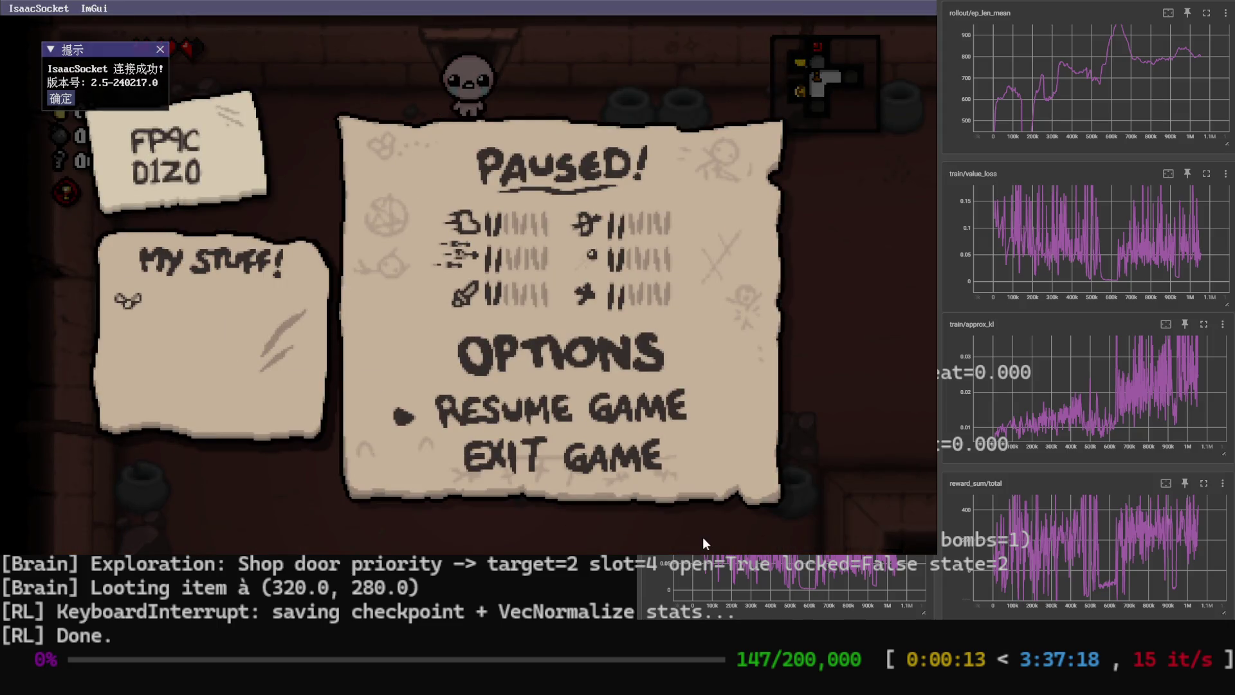
{"action": "key", "text": "Escape"}
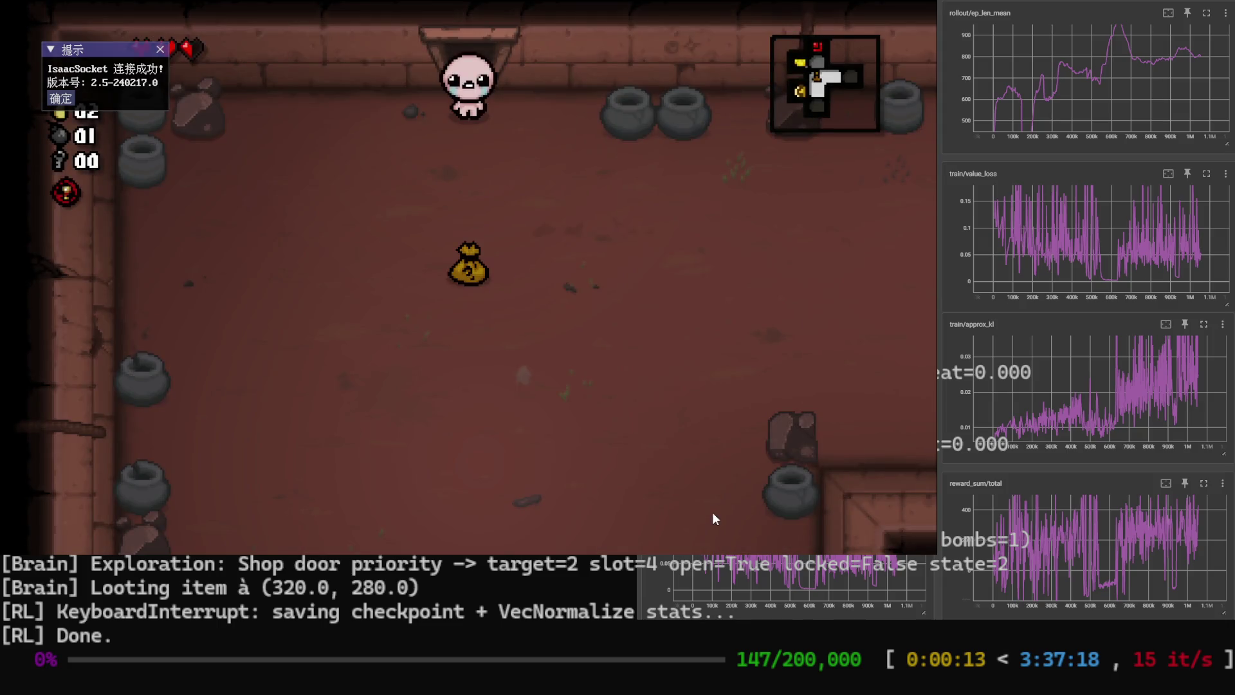
{"action": "key", "text": "Down"}
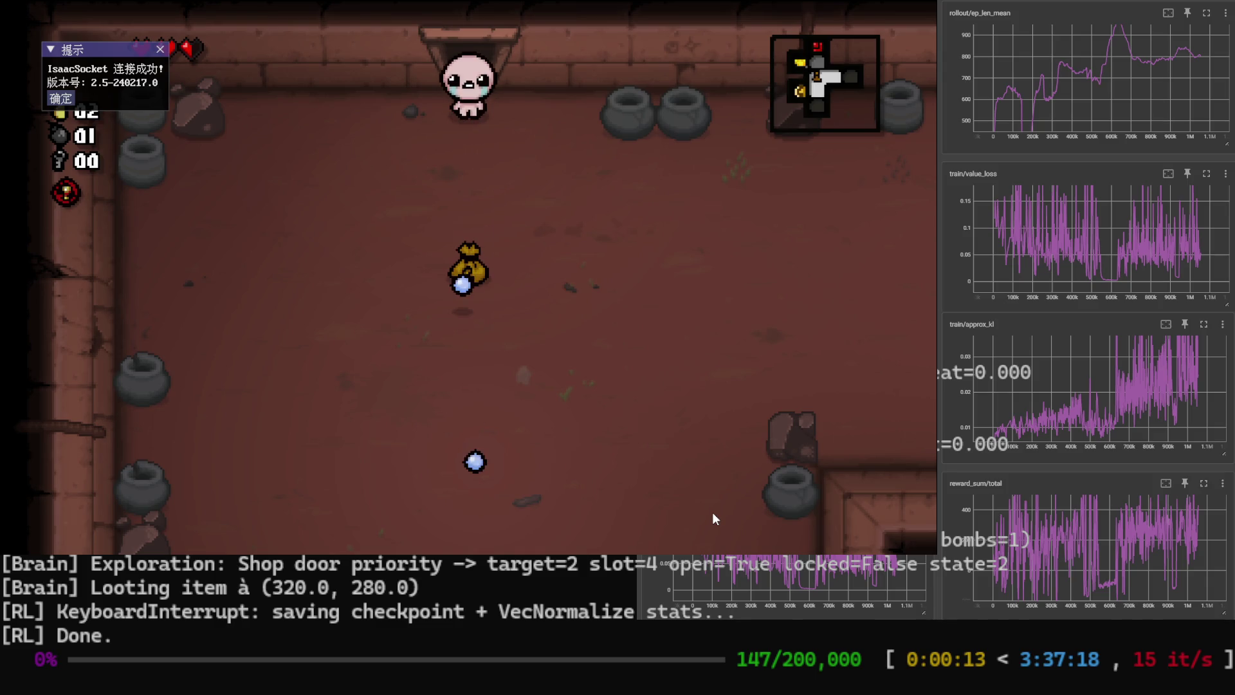
{"action": "key", "text": "Down"}
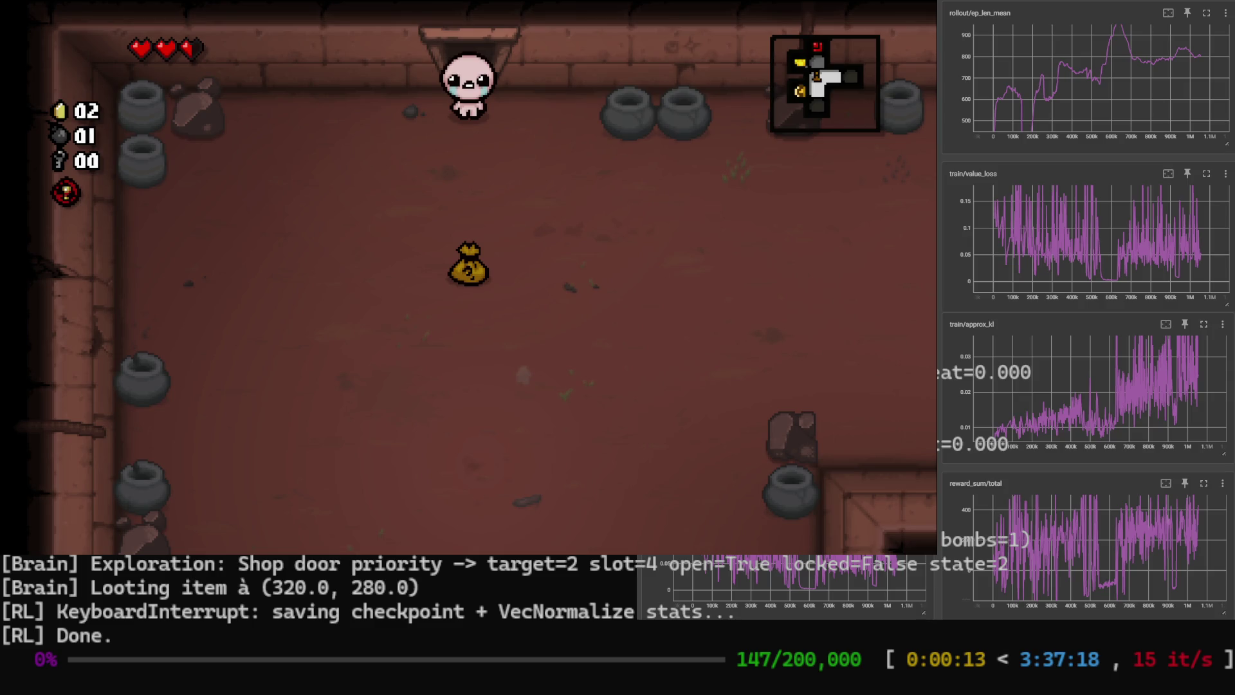
Pause and resume the run, then walk Isaac down and left from the top door.
{"action": "key", "text": "Escape"}
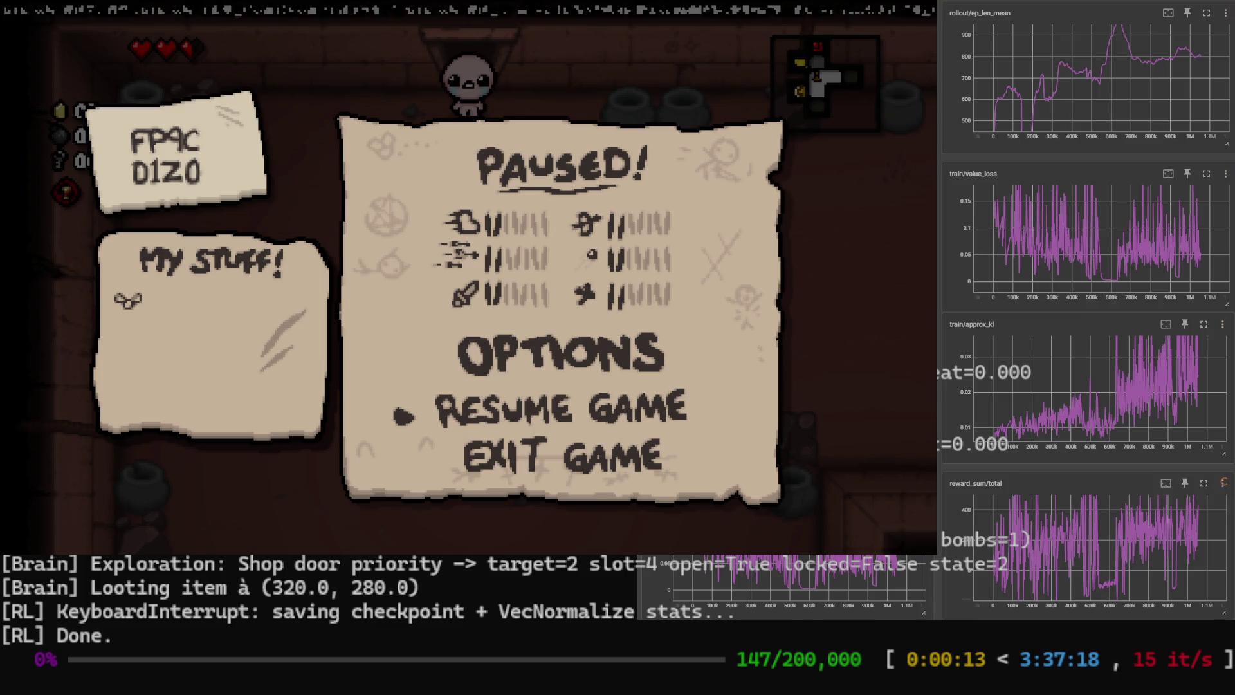
{"action": "key", "text": "Escape"}
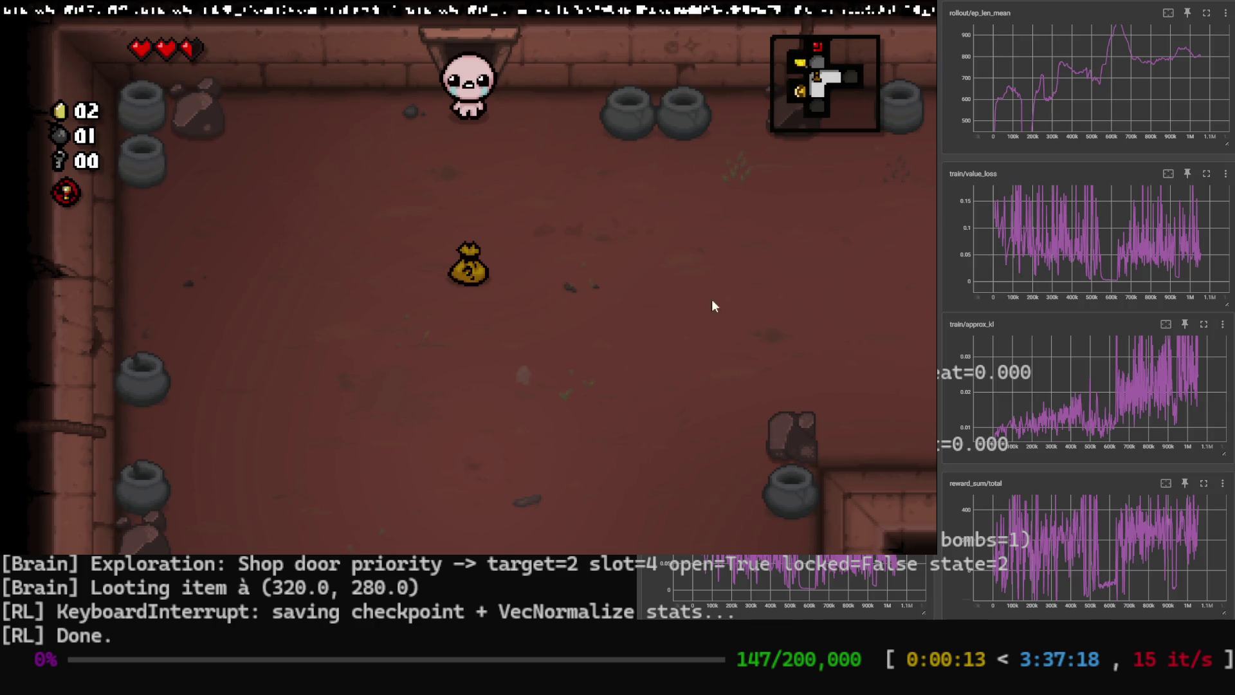
{"action": "key", "text": "s"}
{"action": "key", "text": "a"}
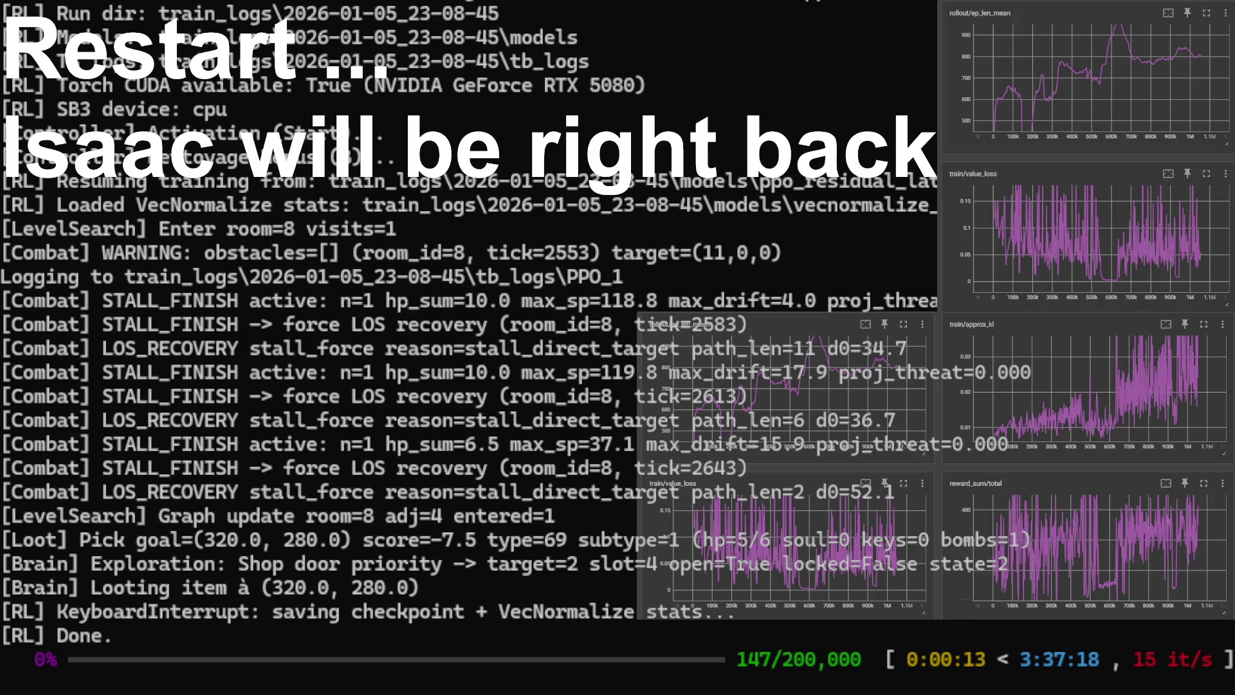
Select File 2, continue the saved Basement I run and start walking Isaac down toward the bag.
{"action": "key", "text": "Left"}
{"action": "key", "text": "space"}
{"action": "key", "text": "space"}
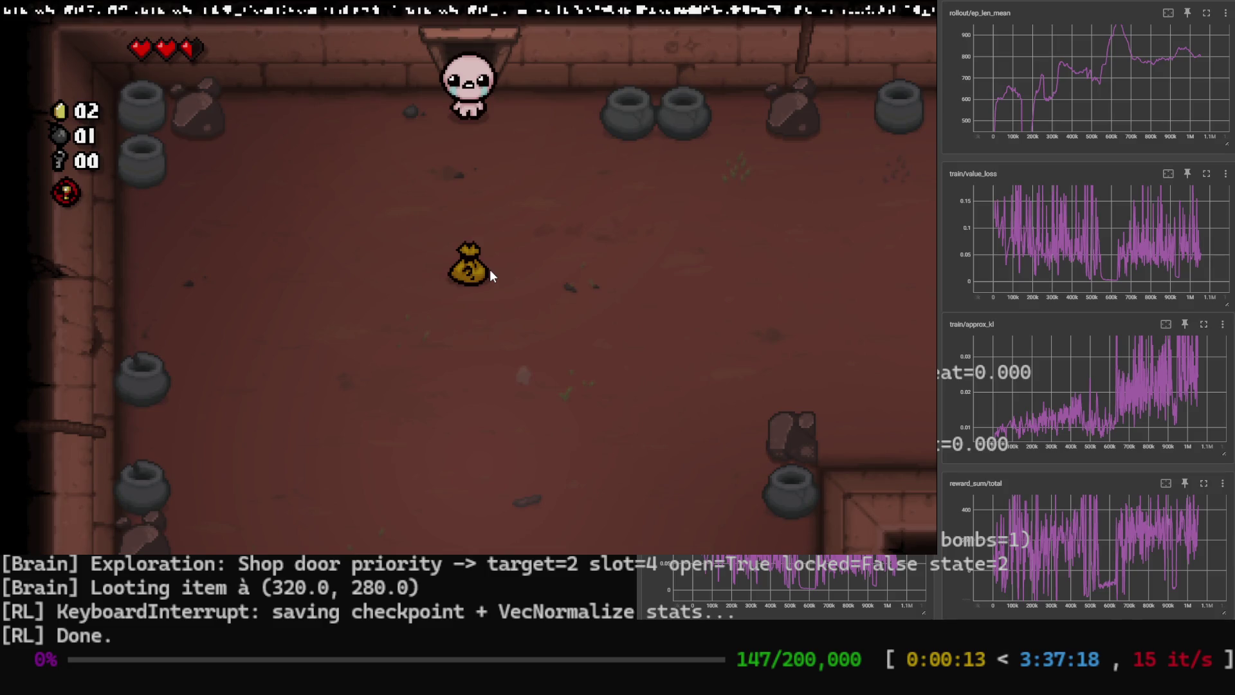
{"action": "key", "text": "s"}
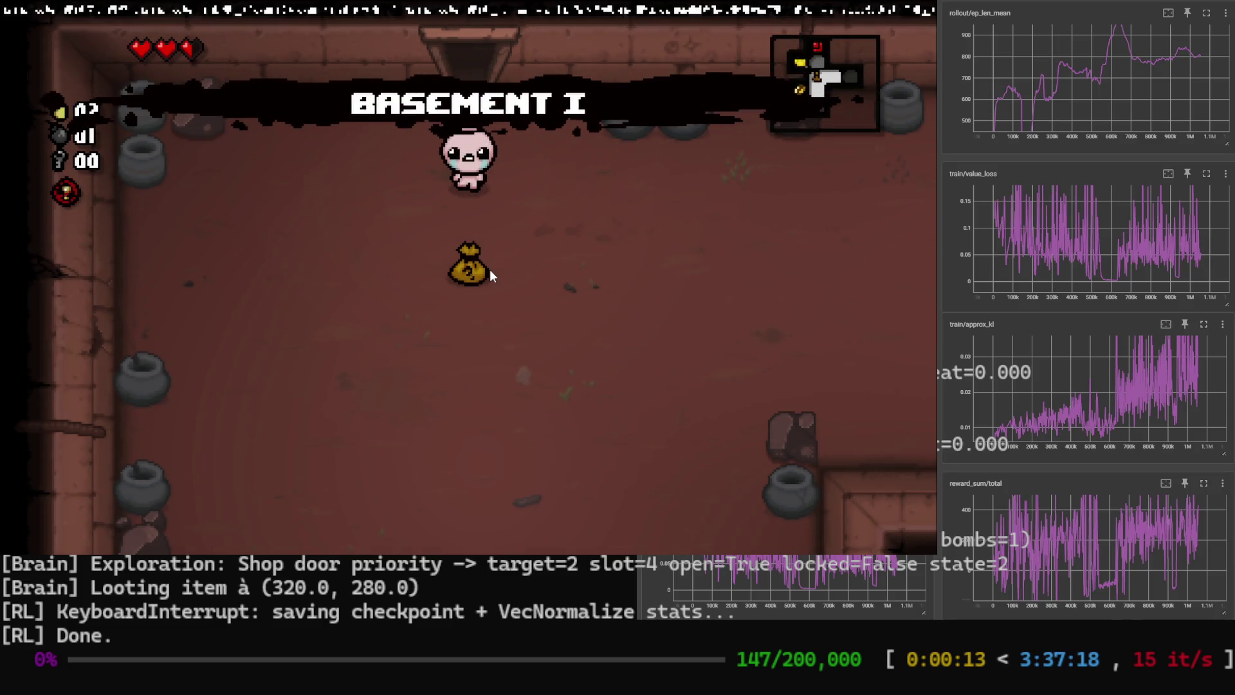
Fire downward past the bag, pause through Options and back, resume and fire another tear down.
{"action": "key", "text": "Down"}
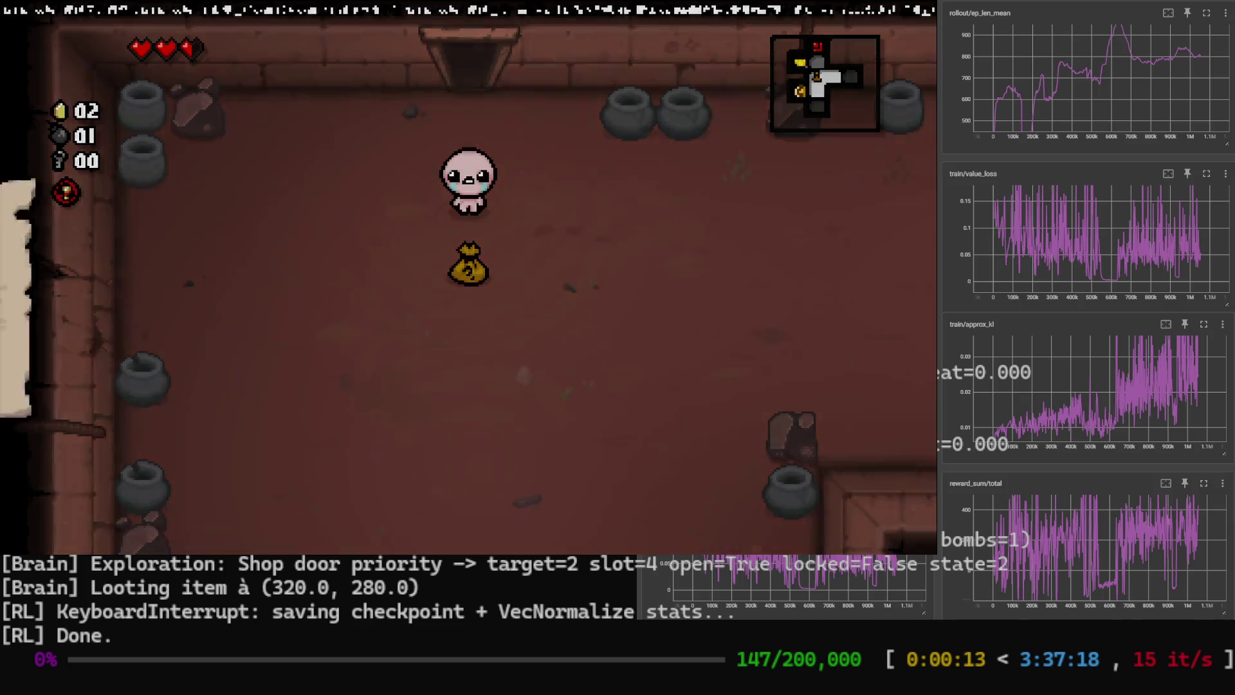
{"action": "key", "text": "Escape"}
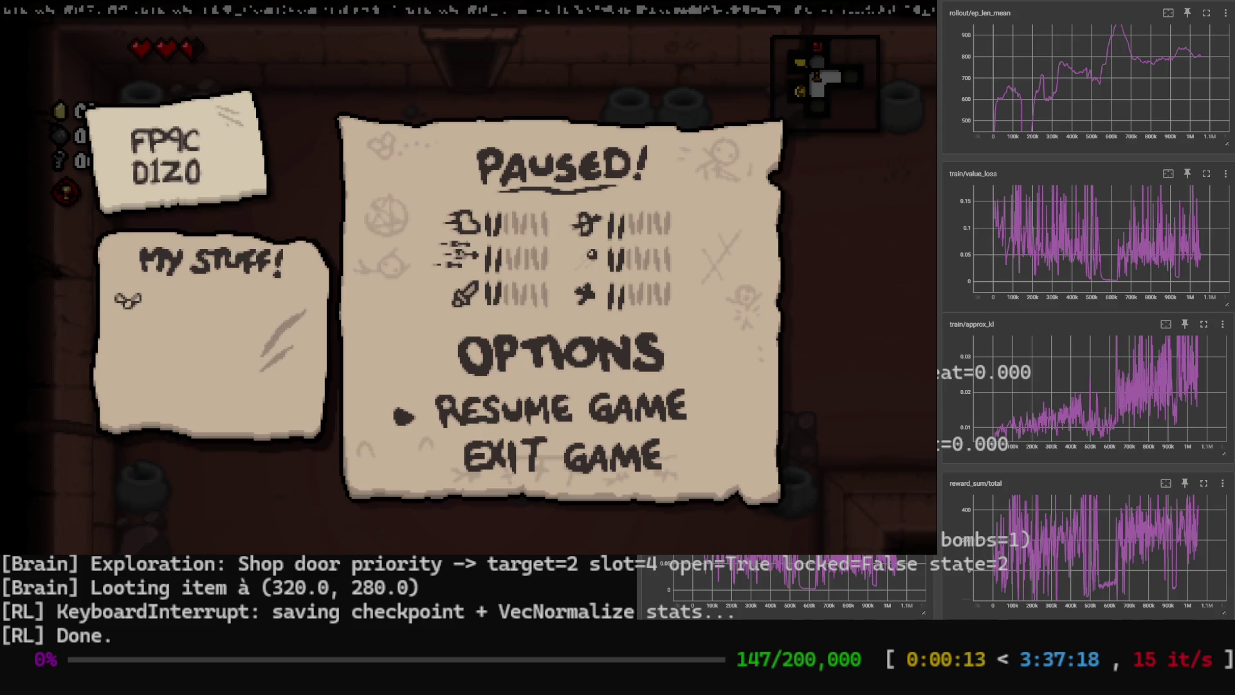
{"action": "key", "text": "Up"}
{"action": "key", "text": "Return"}
{"action": "key", "text": "Escape"}
{"action": "key", "text": "Escape"}
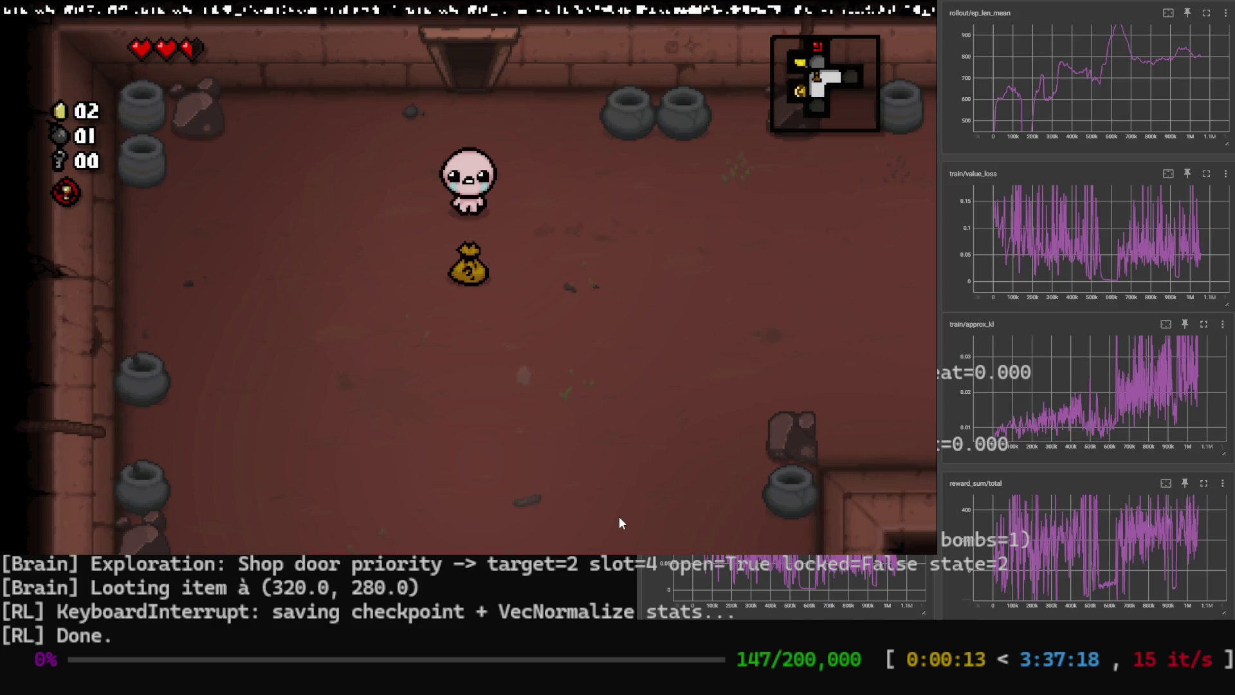
{"action": "key", "text": "Down"}
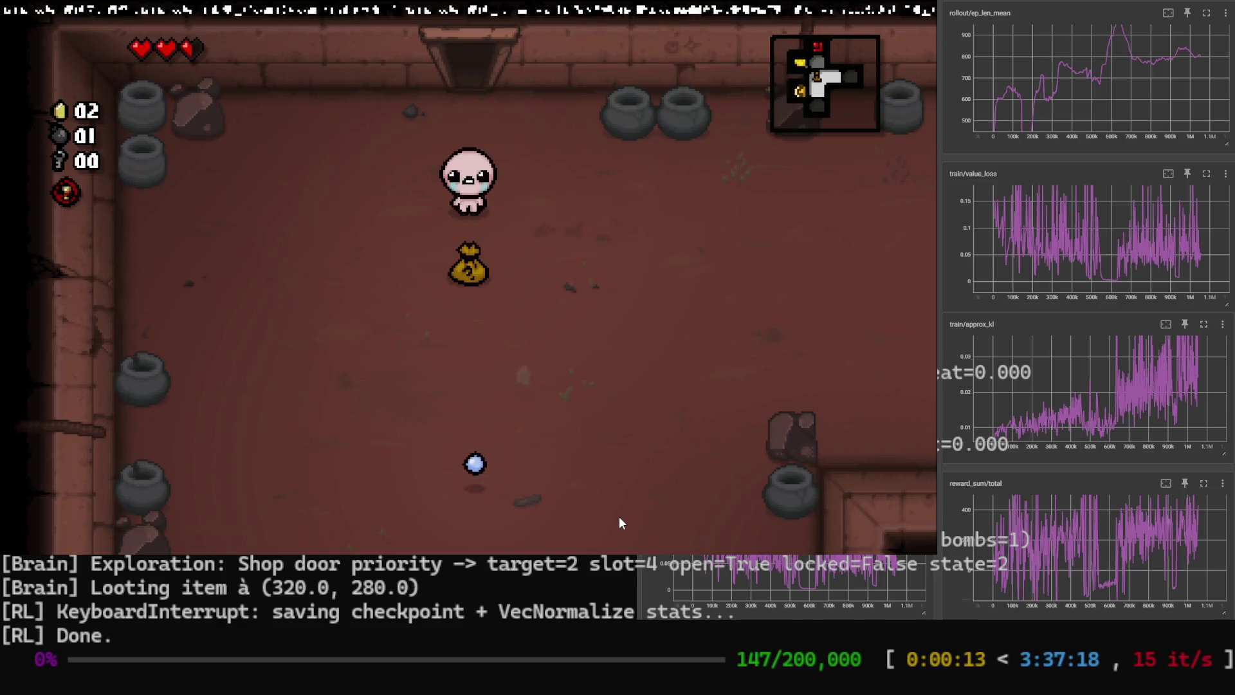